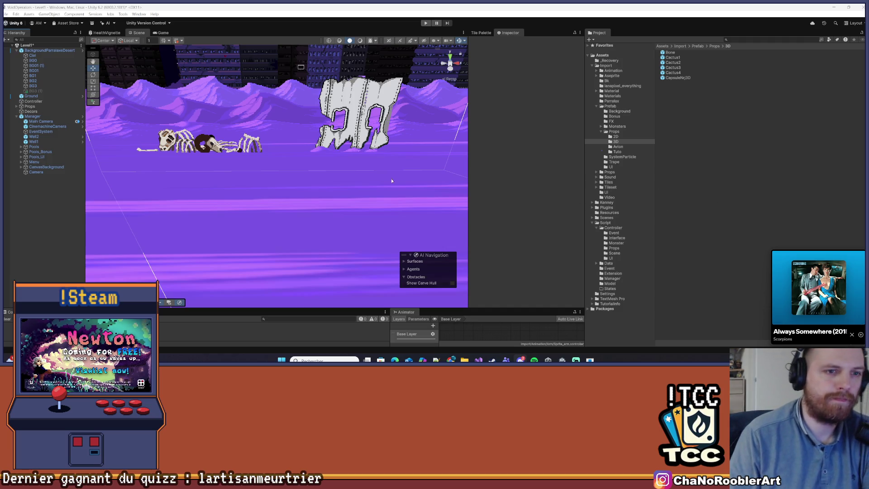
- Save the current scene from the File menu in Unity
click(7, 13)
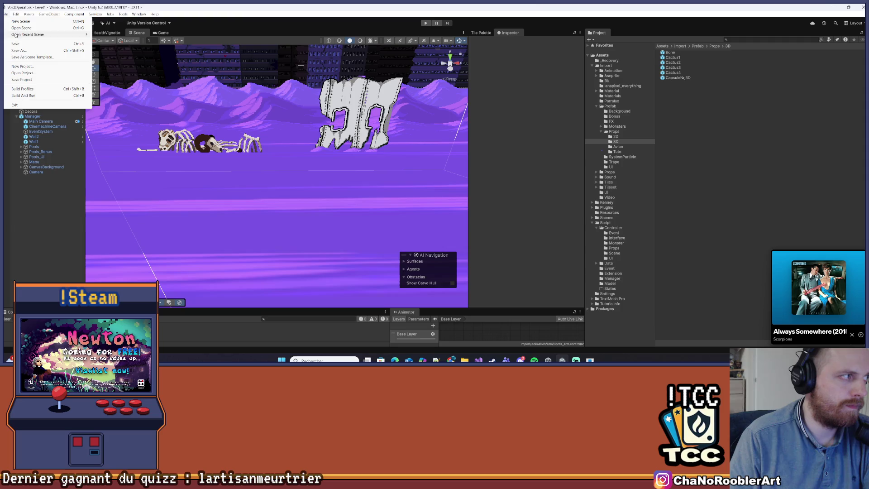
click(13, 44)
- Delete the line-7 comment and its empty line from OnCollect, leaving the pool-return call, and save
click(478, 361)
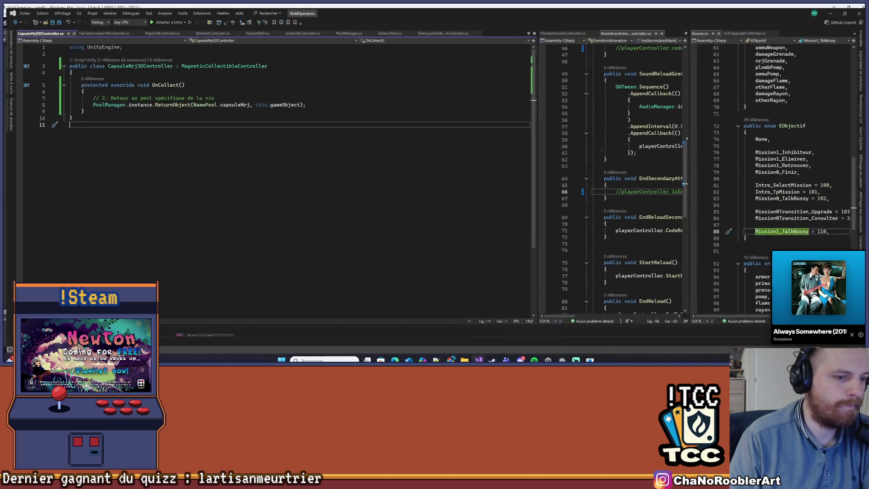
click(100, 107)
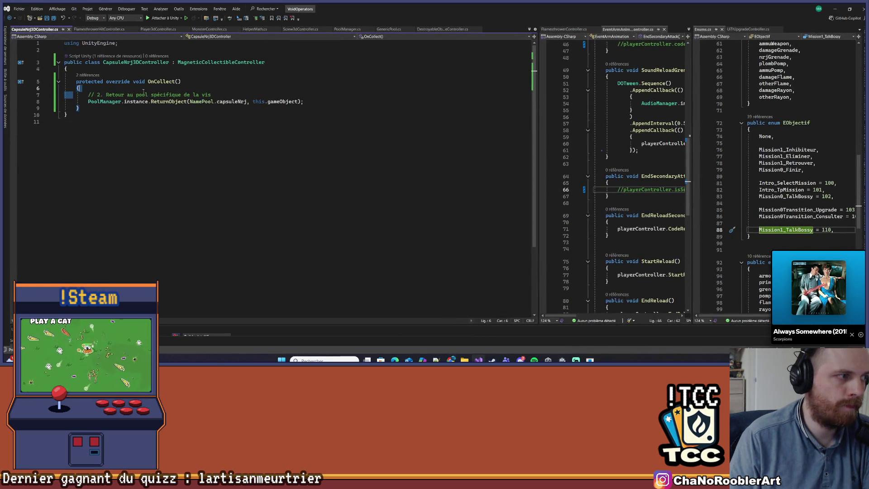
drag(76, 94, 211, 94)
key(Delete)
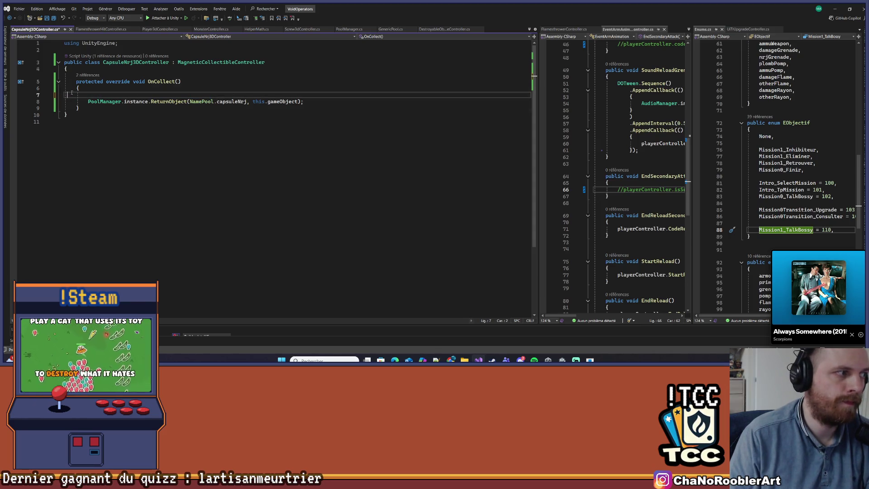
key(BackSpace)
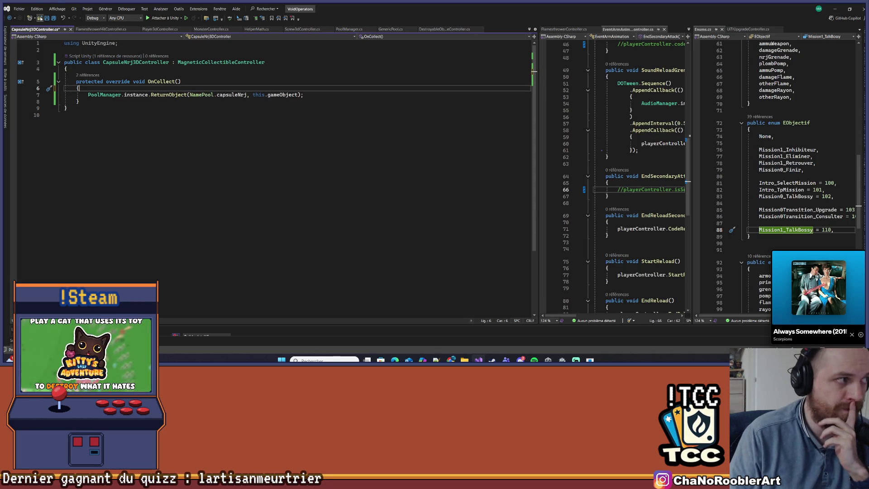
click(47, 17)
- Go to the MagneticCollectibleController definition, read it, and return to CapsuleNrj3DController.cs
right_click(235, 62)
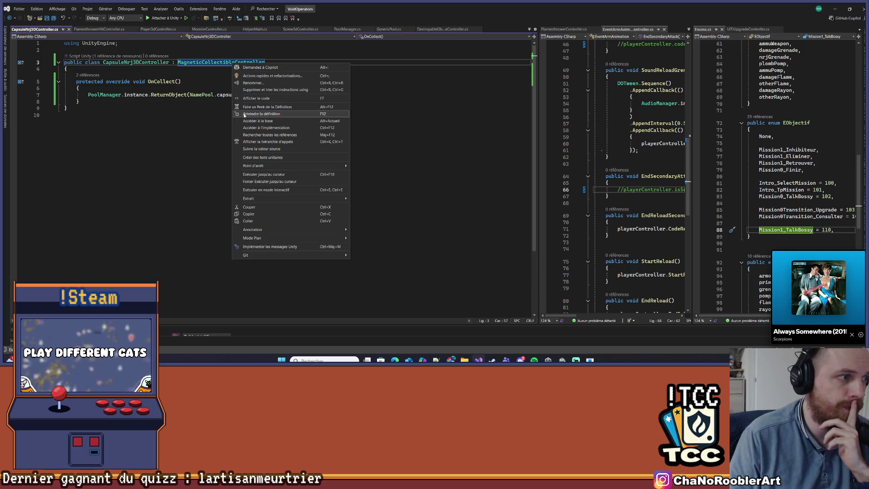
click(246, 116)
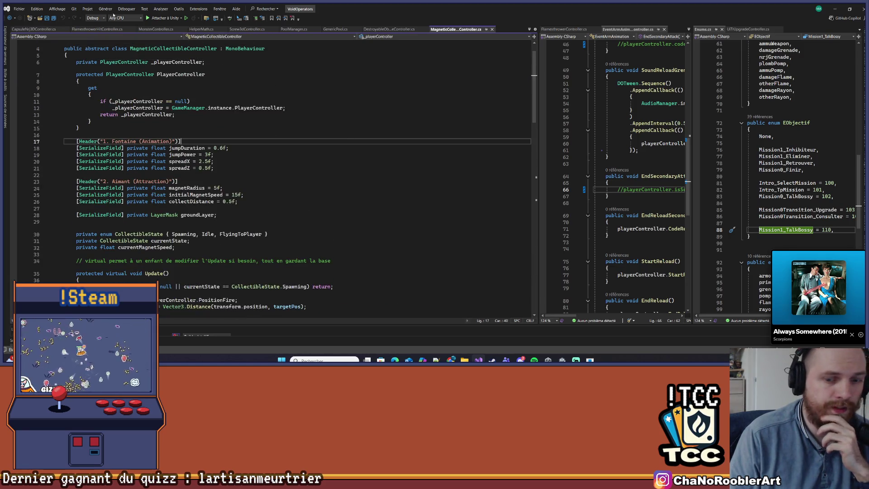
click(35, 29)
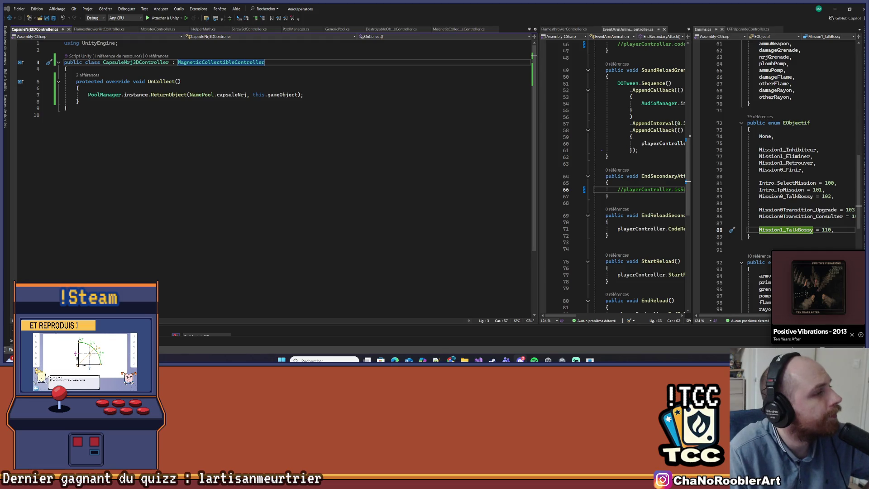
click(125, 95)
key(ctrl+End)
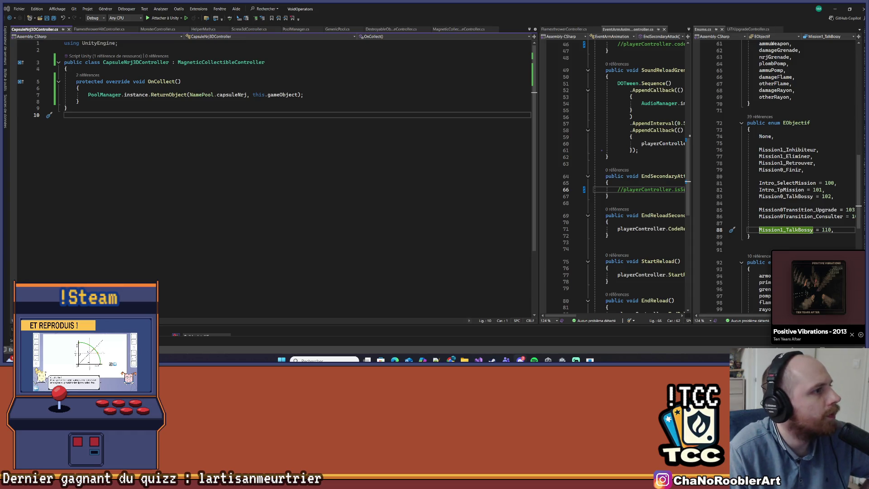
click(95, 109)
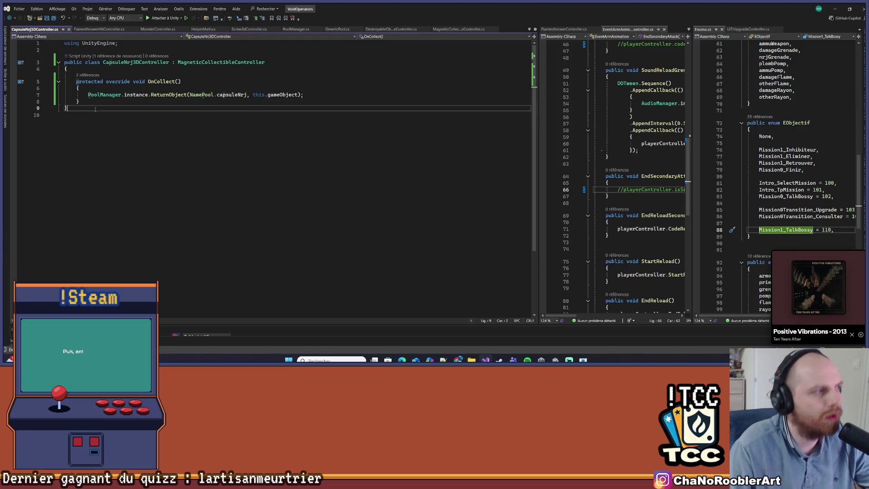